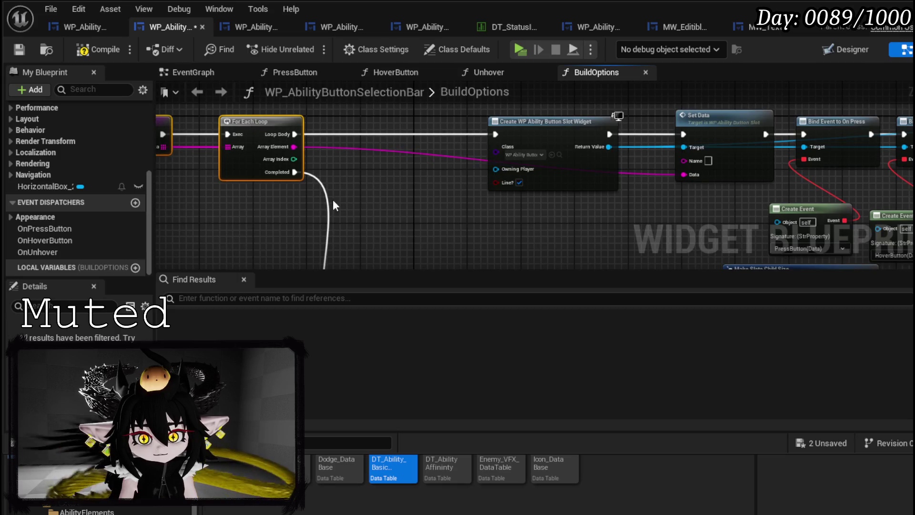
Step: Rename the BuildOptions boolean input from Condition to 'Cost?' and compile the selection bar blueprint
left_click_drag(332, 199, 319, 187)
left_click(314, 190)
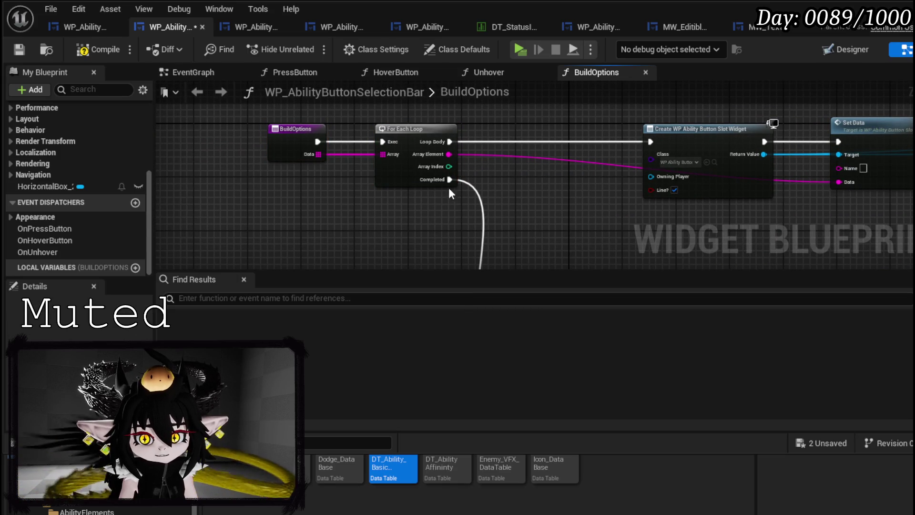
mouse_move(449, 180)
left_mouse_down()
mouse_move(425, 258)
mouse_move(431, 70)
mouse_move(393, 214)
mouse_move(284, 109)
mouse_move(287, 211)
left_mouse_up()
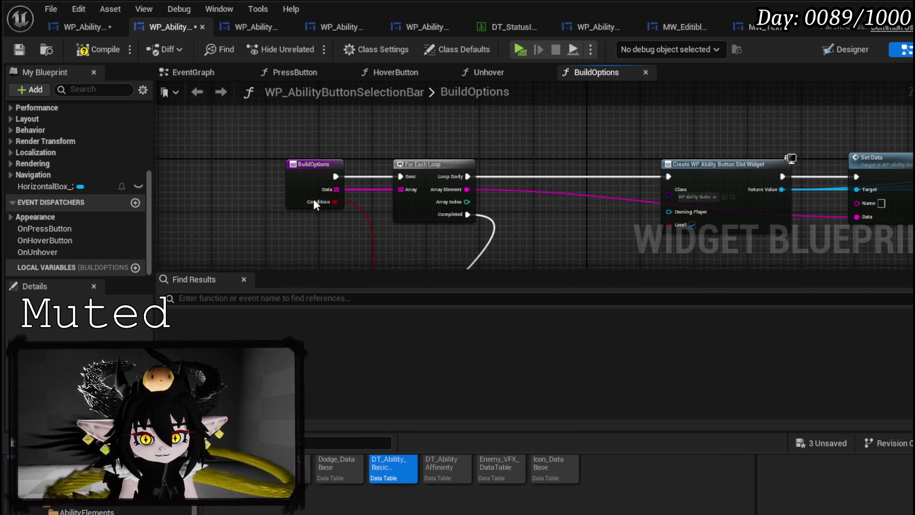
left_click(302, 194)
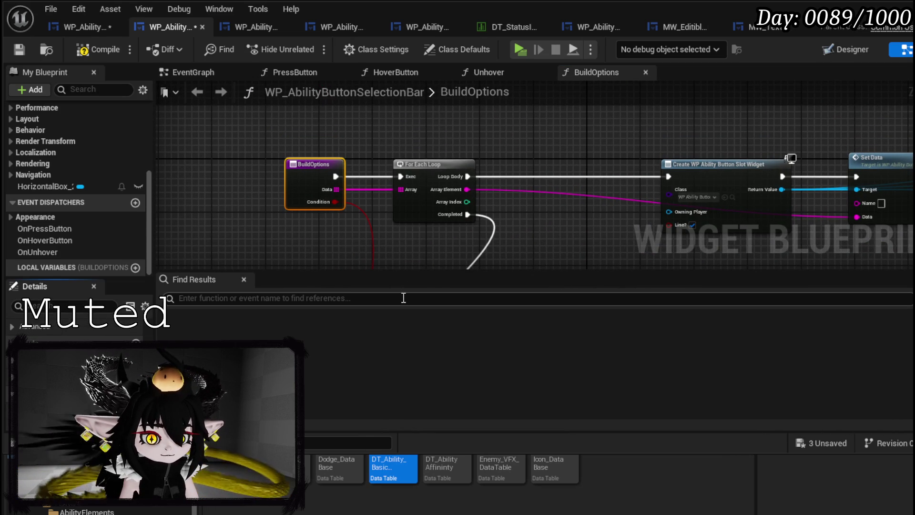
left_click(86, 55)
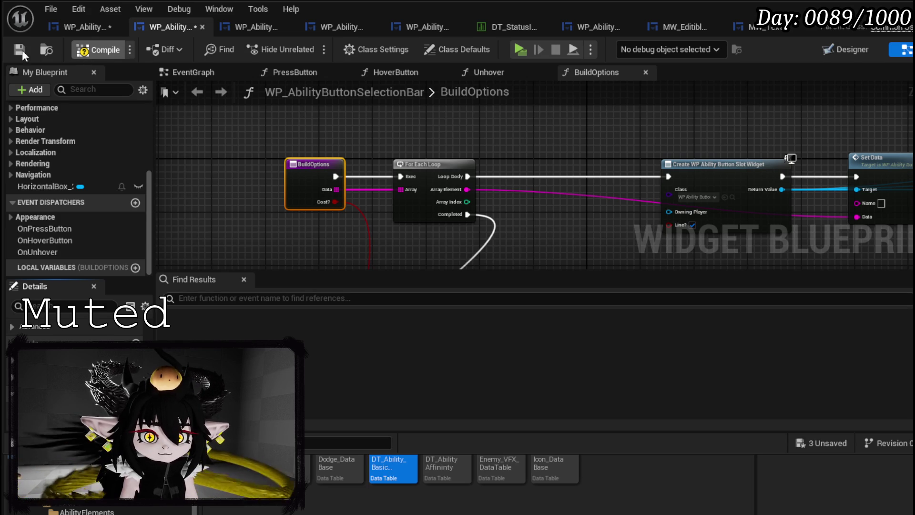
Step: Open the BuildButtonBar function graph in WP_AbilityCreationTree's node graph
left_click(84, 21)
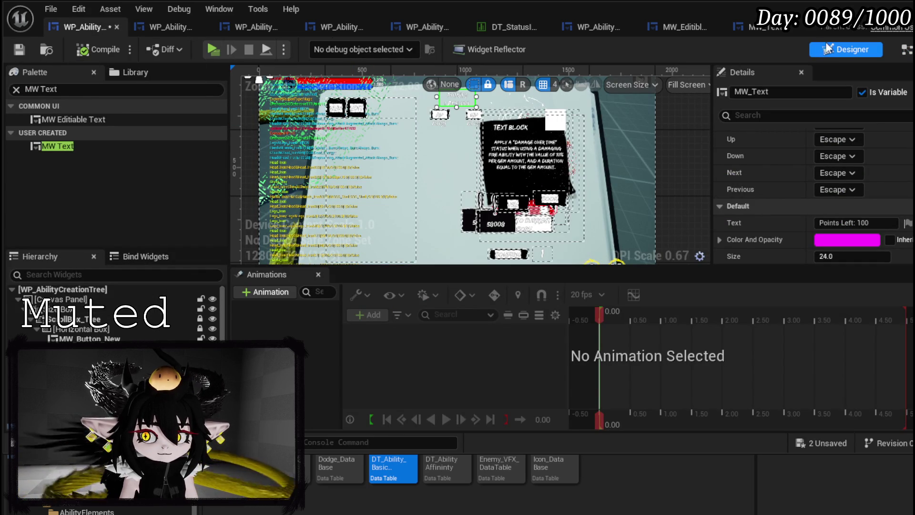
left_click(906, 49)
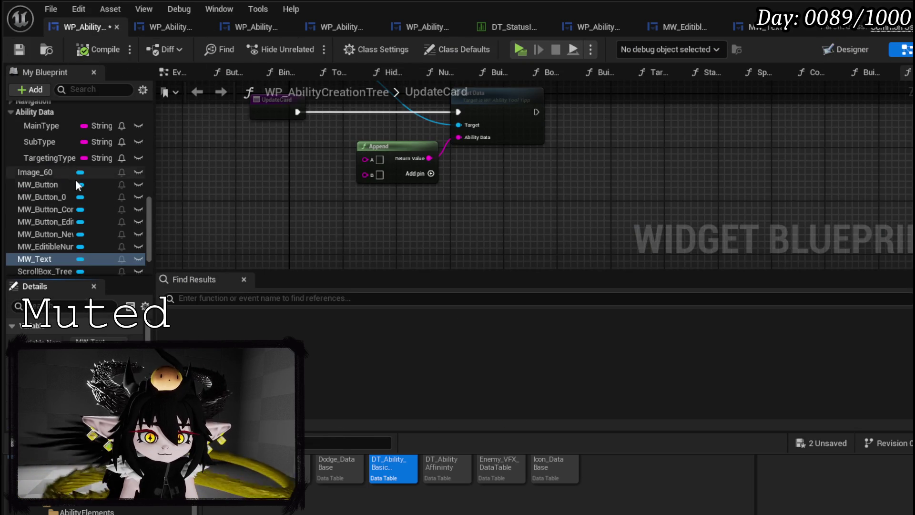
scroll(77, 188, "up", 15)
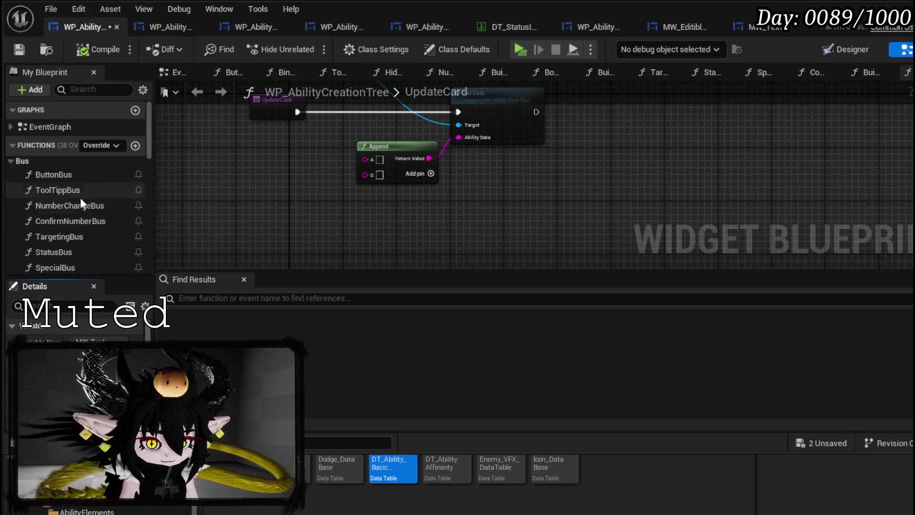
scroll(81, 201, "down", 3)
double_click(85, 204)
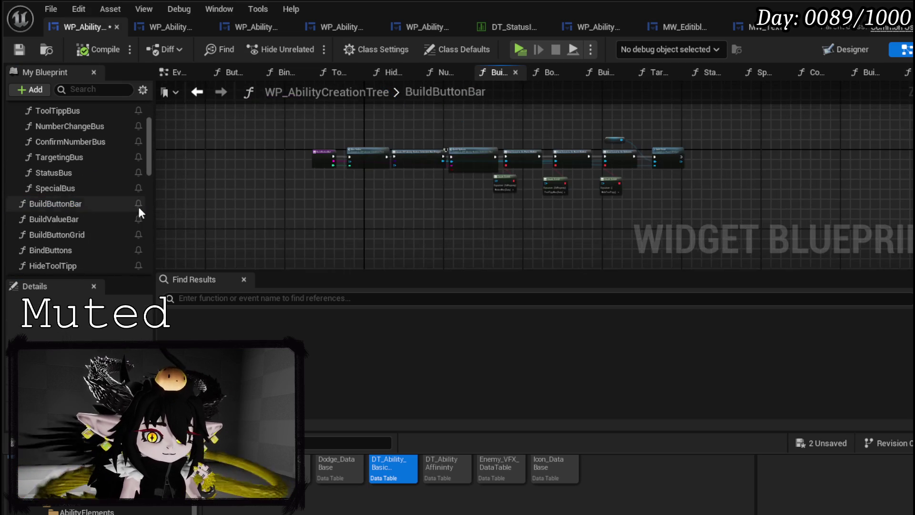
scroll(346, 176, "up", 5)
scroll(495, 206, "down", 2)
scroll(429, 200, "up", 2)
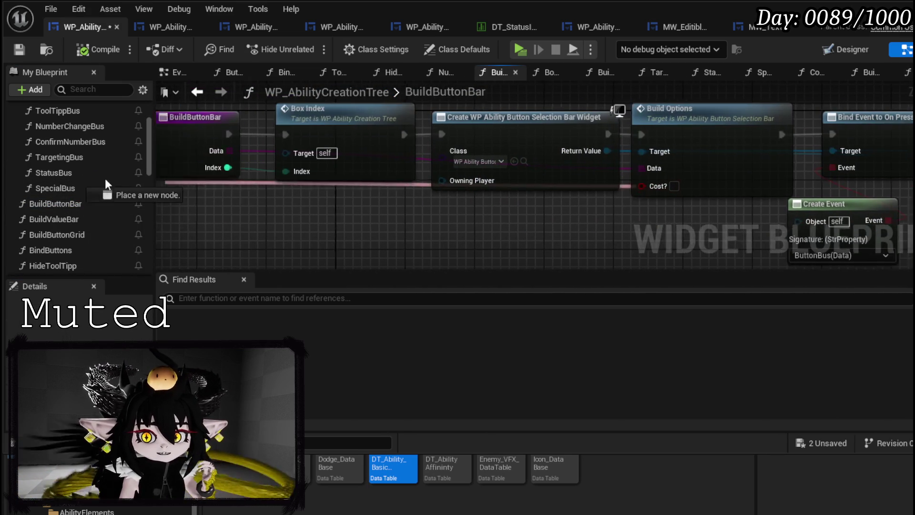
Step: Add a Cost? boolean input feeding Build Options, compile and save, then open ButtonBus
left_click(260, 188)
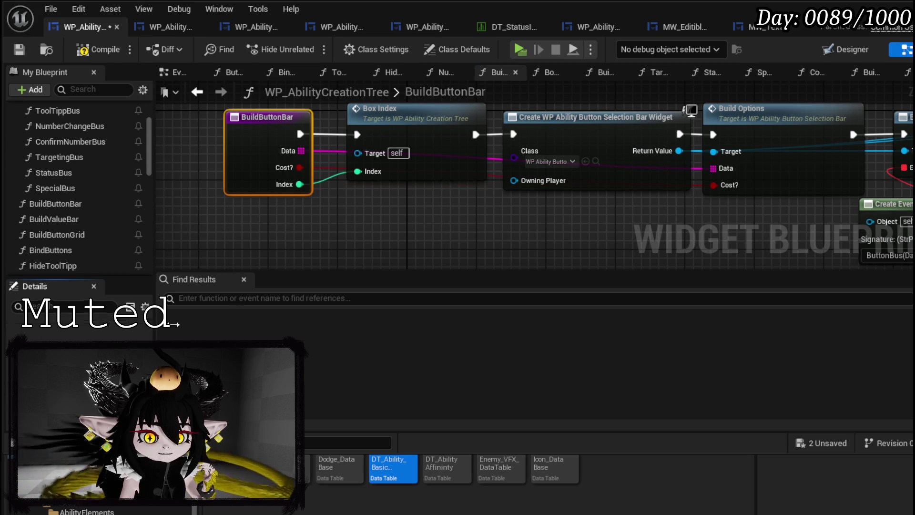
left_click(282, 245)
left_click(76, 53)
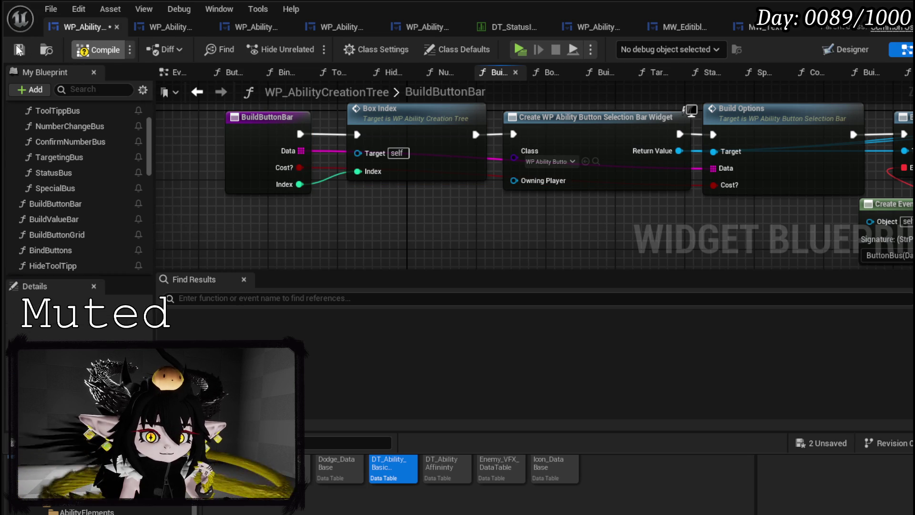
left_click(19, 49)
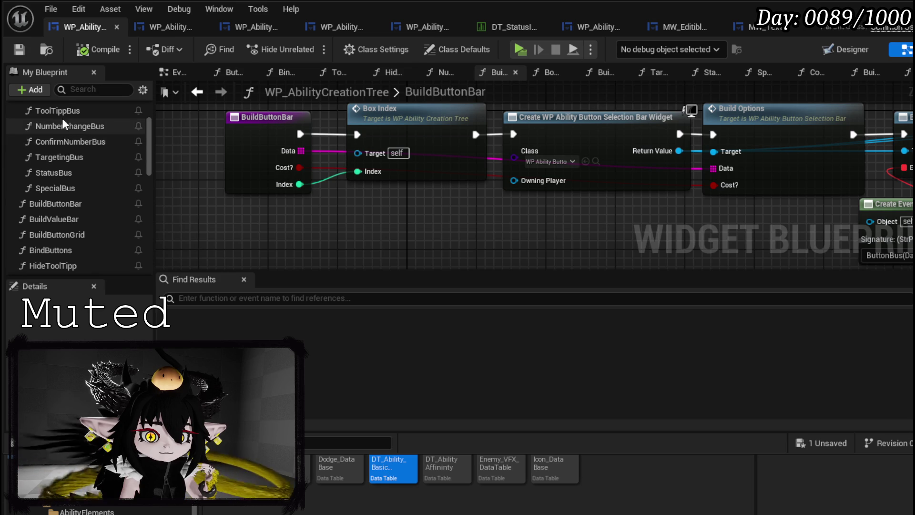
scroll(66, 138, "up", 2)
double_click(65, 135)
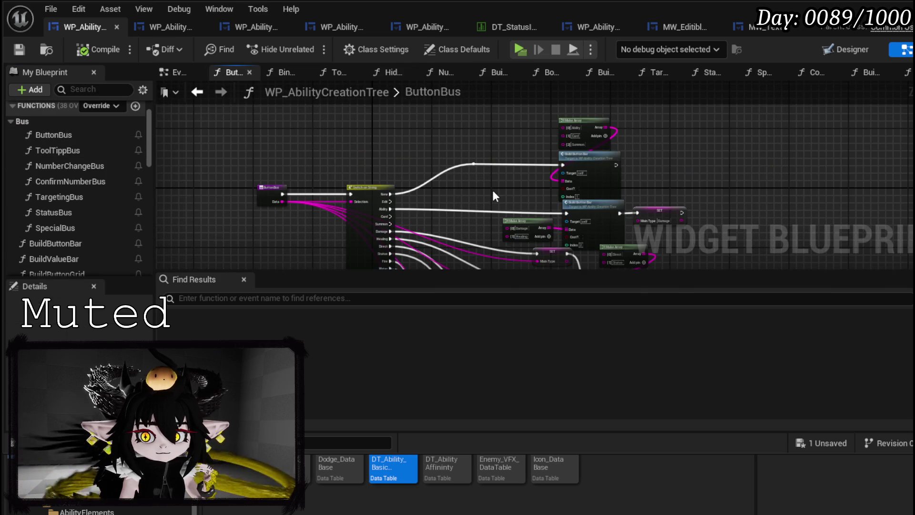
Step: Pan across the ButtonBus graph to inspect its Make Array, Switch on String and Build Bar nodes
scroll(491, 196, "up", 3)
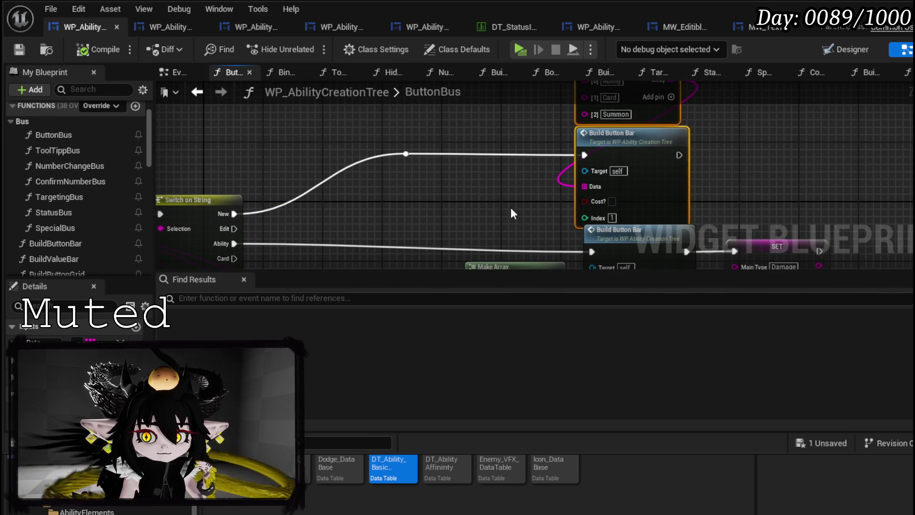
mouse_move(510, 209)
left_mouse_down()
mouse_move(475, 146)
mouse_move(467, 100)
left_mouse_up()
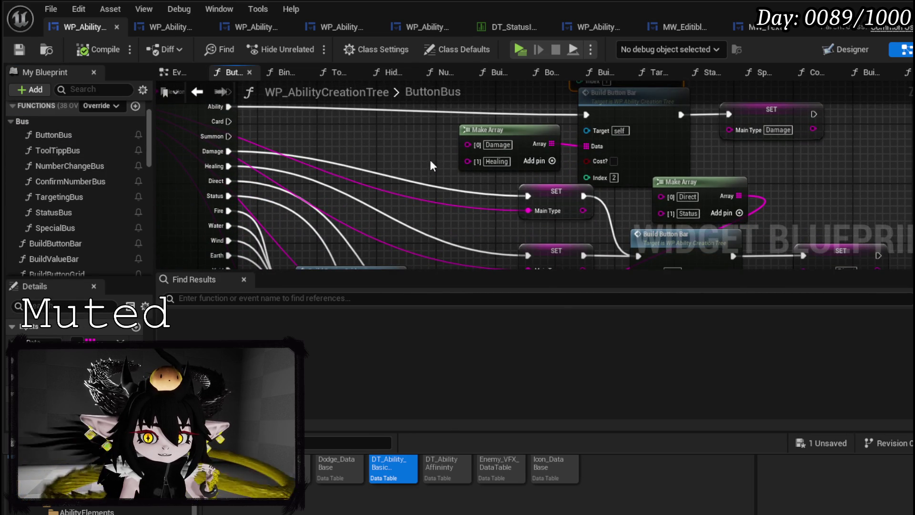
mouse_move(626, 200)
left_mouse_down()
mouse_move(548, 171)
mouse_move(473, 190)
mouse_move(458, 205)
mouse_move(512, 111)
mouse_move(540, 145)
mouse_move(641, 77)
mouse_move(621, 140)
mouse_move(440, 114)
left_mouse_up()
mouse_move(444, 242)
left_mouse_down()
mouse_move(402, 124)
mouse_move(530, 183)
mouse_move(529, 233)
mouse_move(513, 102)
mouse_move(497, 95)
left_mouse_up()
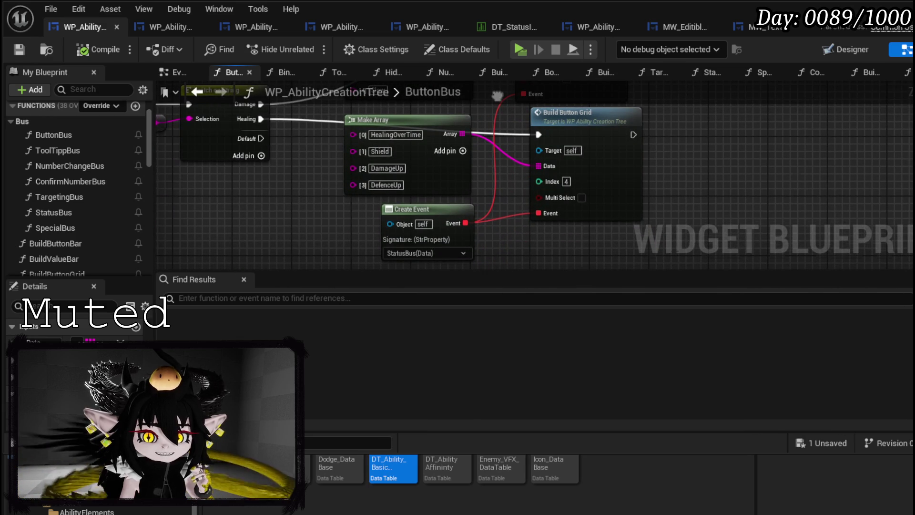
mouse_move(497, 95)
left_mouse_down()
mouse_move(493, 162)
mouse_move(539, 86)
left_mouse_up()
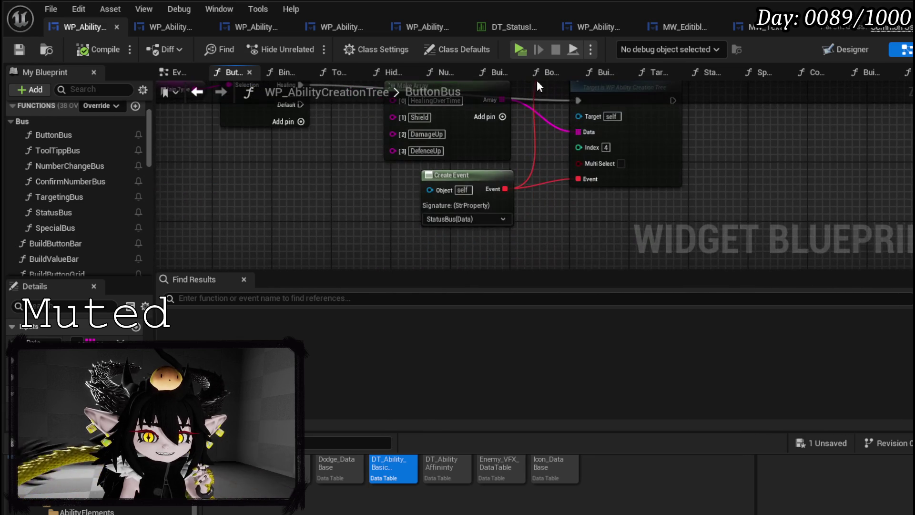
Step: Inspect the Build Value Bar and Build Button Bar calls in TargetingBus, then open NumberChangeBus
double_click(84, 197)
mouse_move(337, 216)
left_mouse_down()
mouse_move(546, 100)
mouse_move(545, 132)
mouse_move(575, 154)
mouse_move(639, 153)
mouse_move(787, 114)
mouse_move(868, 150)
mouse_move(513, 188)
mouse_move(498, 134)
mouse_move(473, 187)
mouse_move(524, 187)
left_mouse_up()
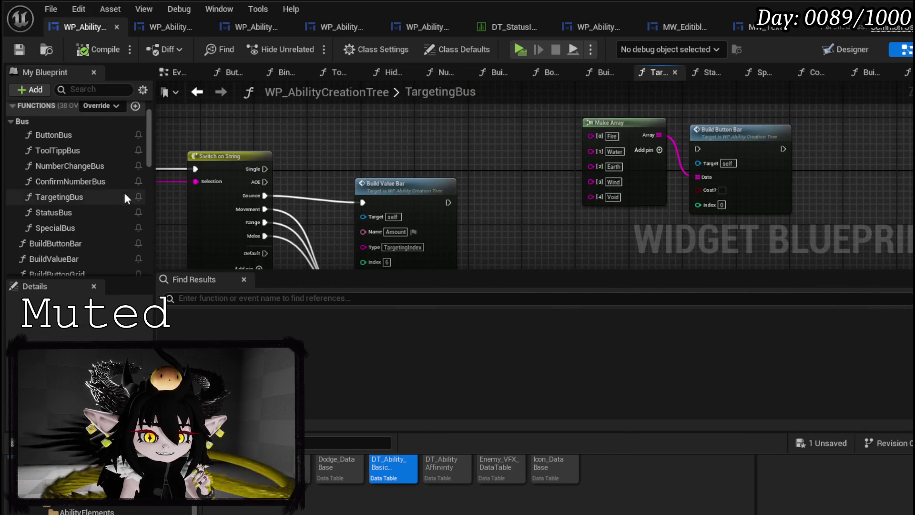
double_click(108, 166)
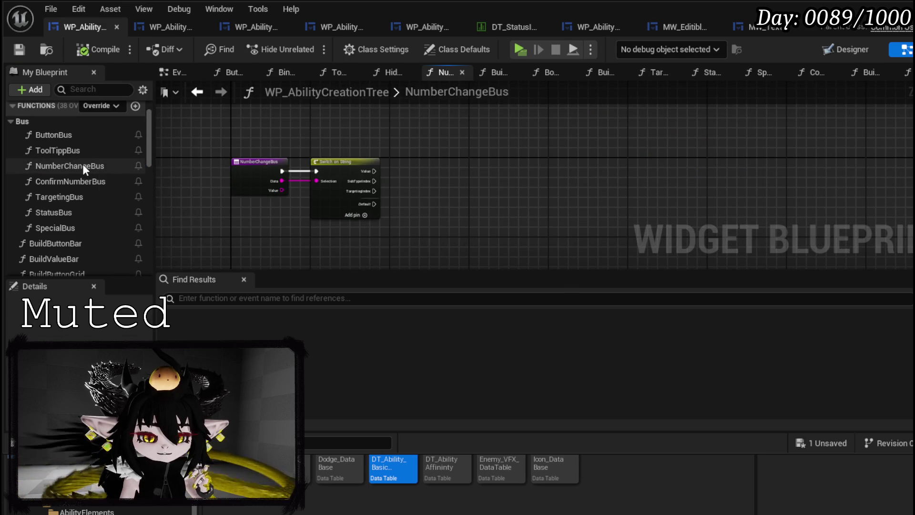
Step: In ConfirmNumberBus, add a Build Button Bar call after Build Button Grid, fed the Make Array output
double_click(84, 180)
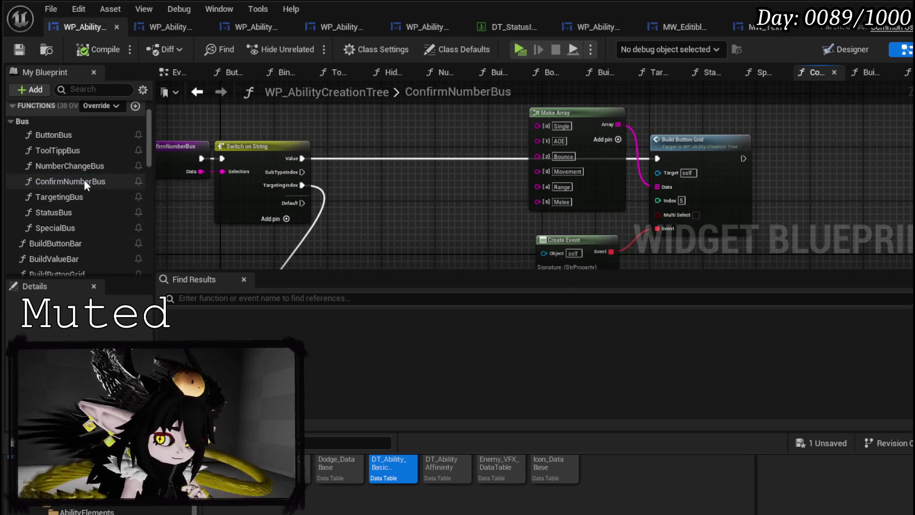
mouse_move(490, 179)
left_mouse_down()
mouse_move(357, 147)
mouse_move(360, 168)
left_mouse_up()
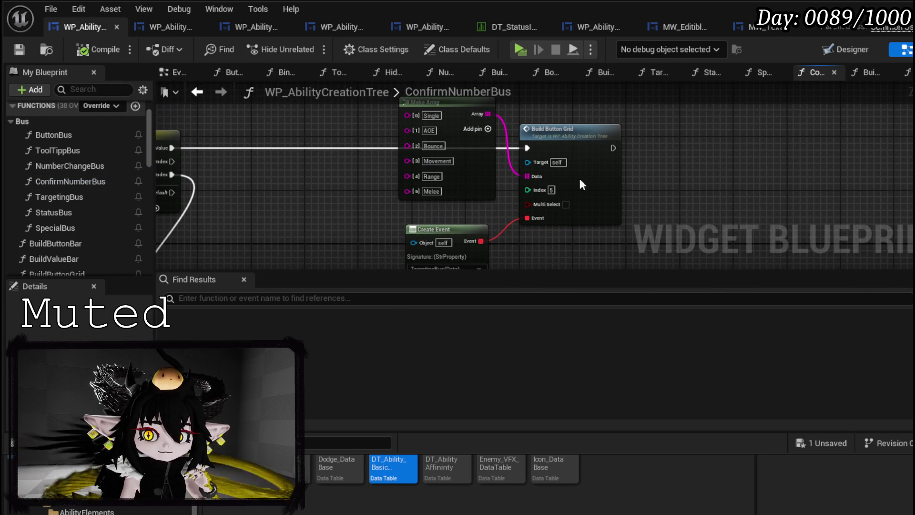
left_click_drag(563, 116, 651, 213)
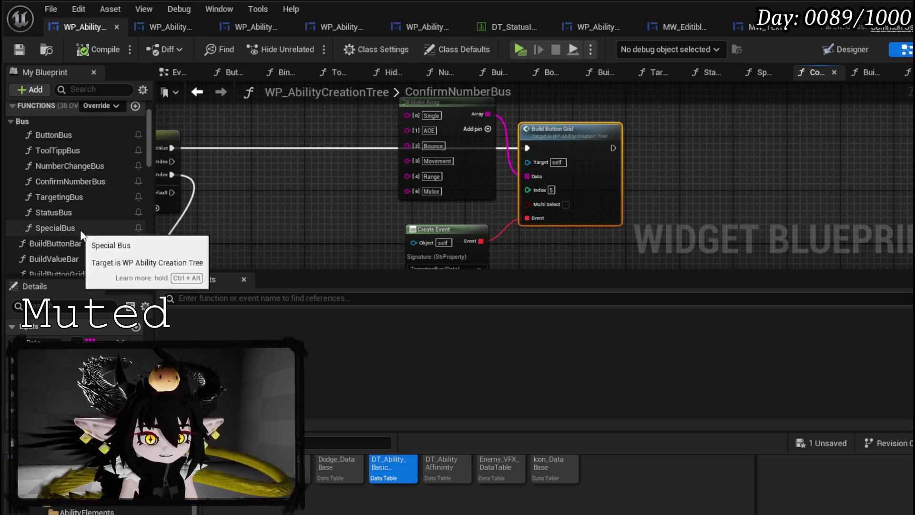
left_click(116, 246)
left_click_drag(115, 246, 643, 128)
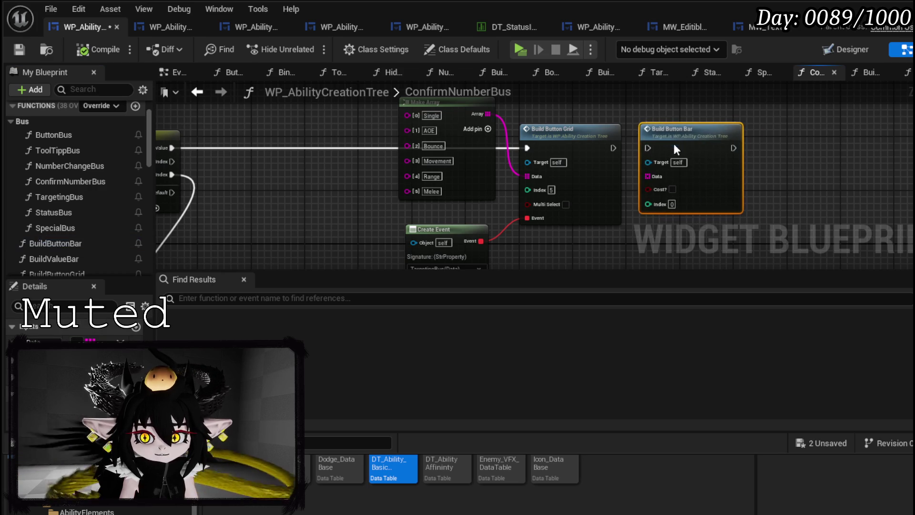
mouse_move(487, 114)
left_mouse_down()
mouse_move(646, 188)
mouse_move(647, 176)
left_mouse_up()
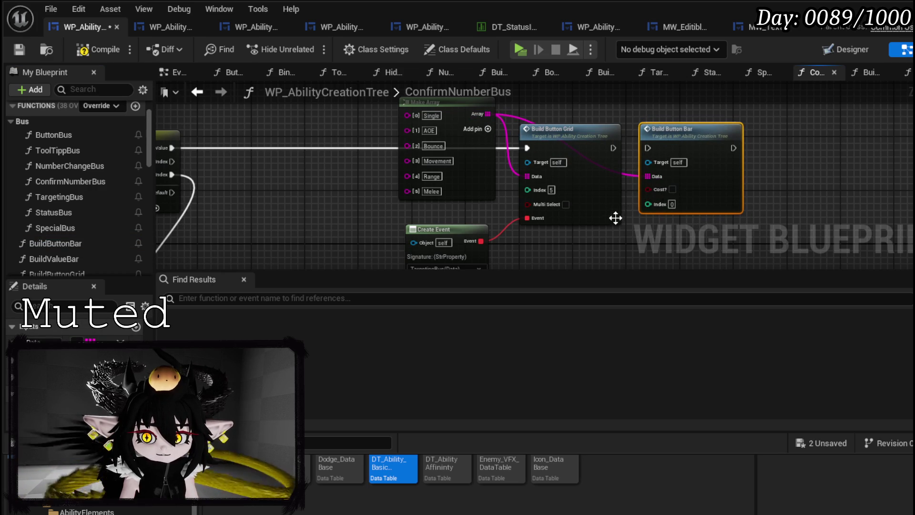
left_click_drag(527, 147, 656, 150)
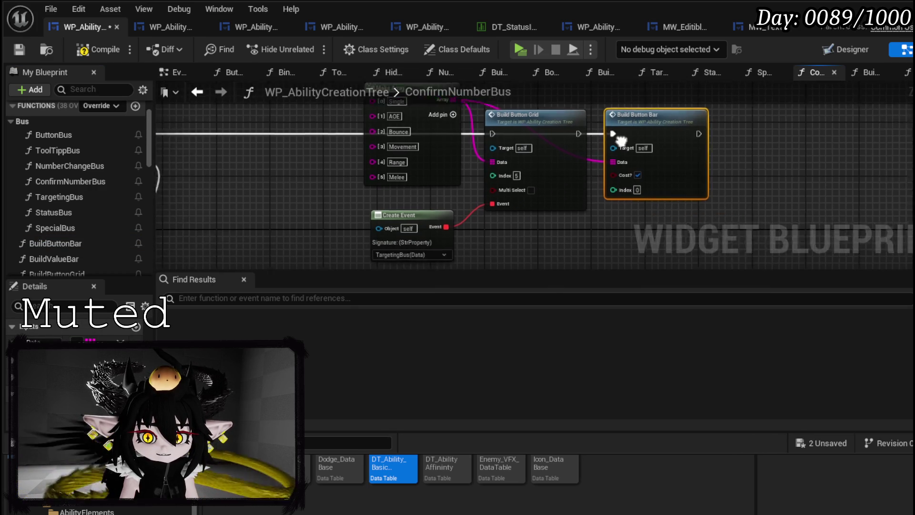
Step: Review the start of ConfirmNumberBus, then compile and save the widget blueprint
mouse_move(575, 141)
left_mouse_down()
mouse_move(597, 164)
mouse_move(575, 139)
left_mouse_up()
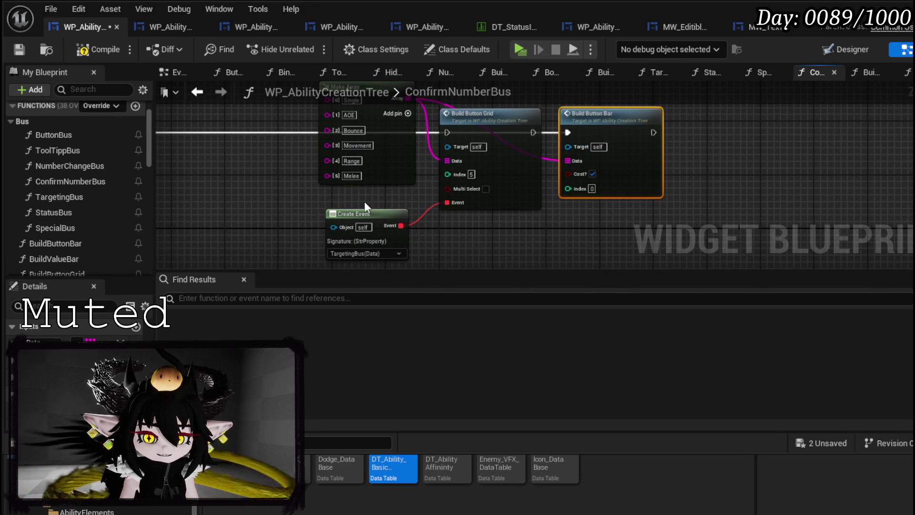
left_click(357, 235)
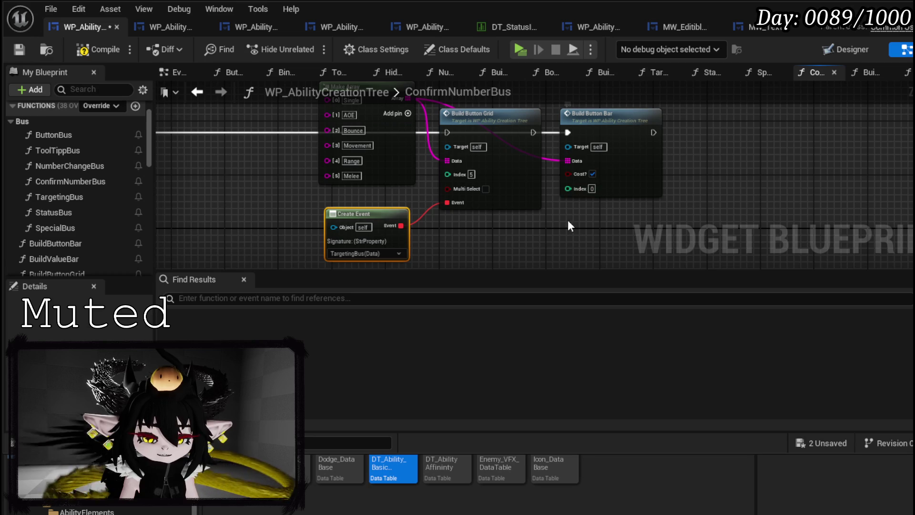
mouse_move(568, 221)
left_mouse_down()
mouse_move(584, 200)
mouse_move(537, 224)
mouse_move(545, 248)
mouse_move(349, 176)
mouse_move(421, 182)
left_mouse_up()
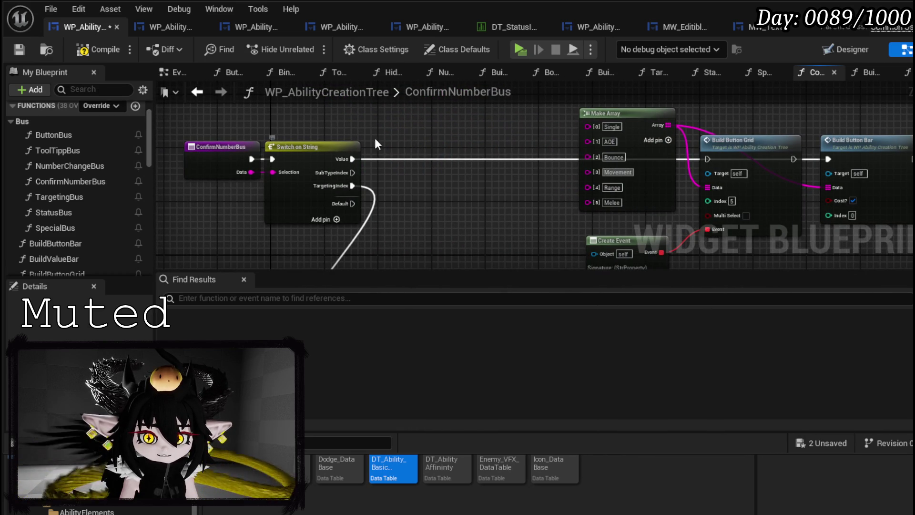
left_click(89, 50)
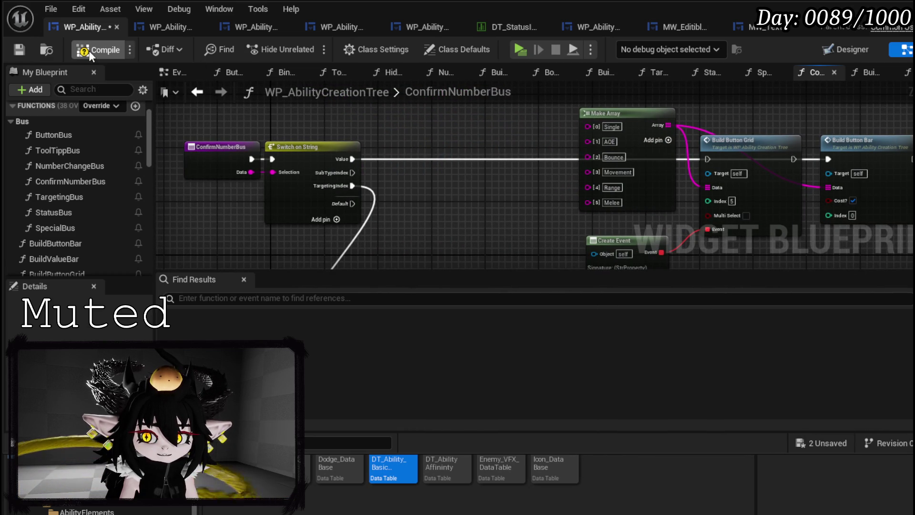
left_click(20, 50)
Step: Launch a Play-In-Editor session, open the ability creation book, and enter 20 for POWER
key("alt+Tab")
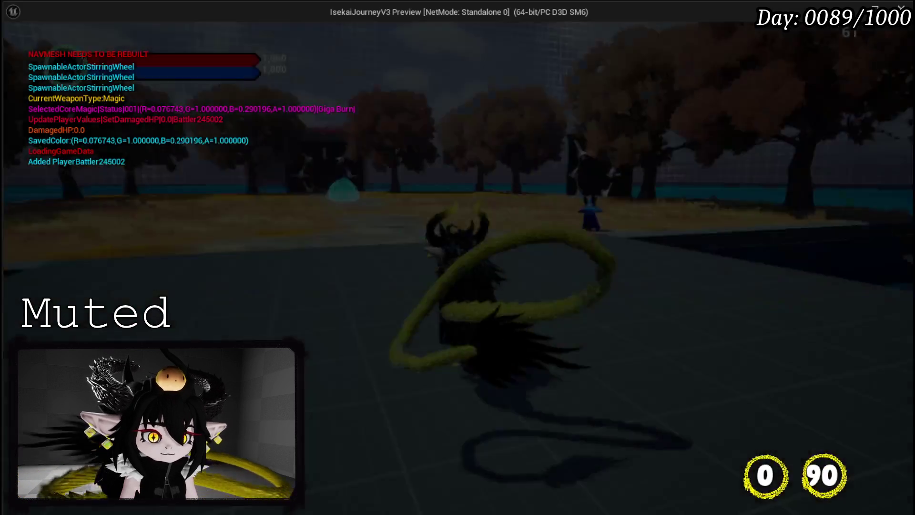
key("Tab")
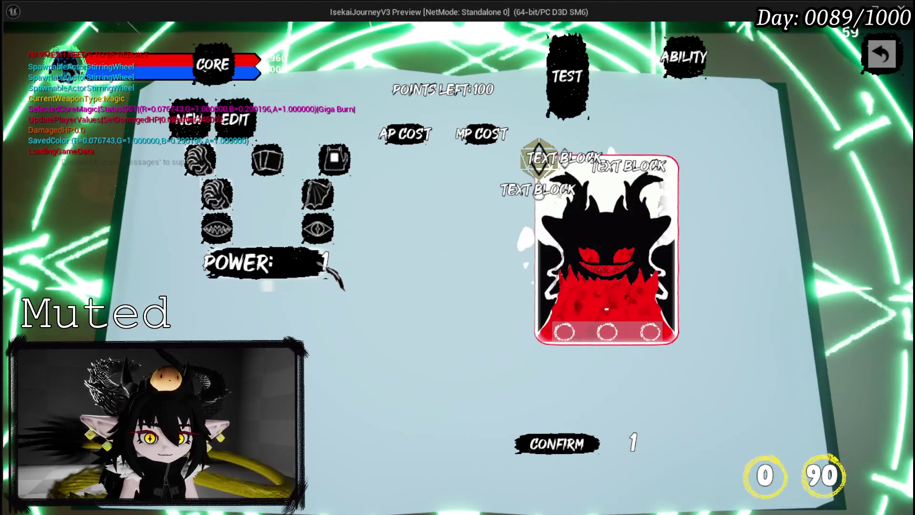
left_click(324, 261)
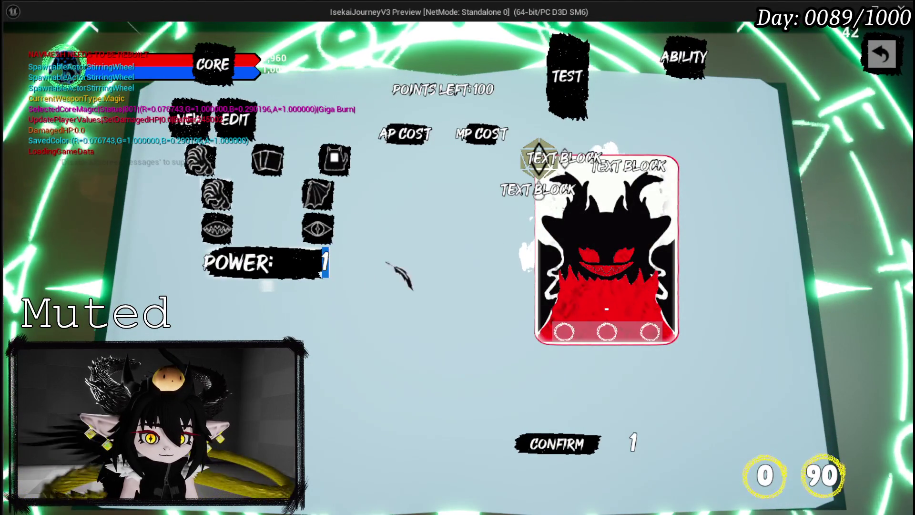
type("20")
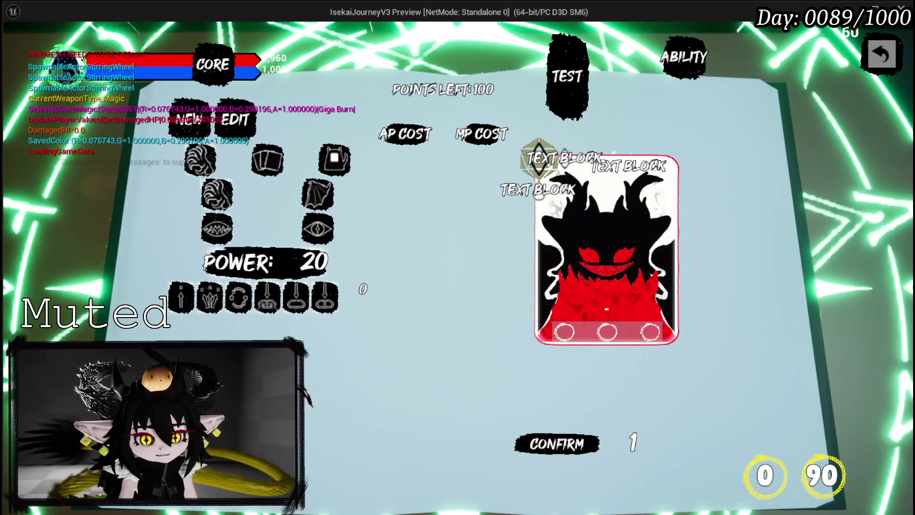
Step: Inspect the new ability option button bar, then close the book with Escape
mouse_move(182, 286)
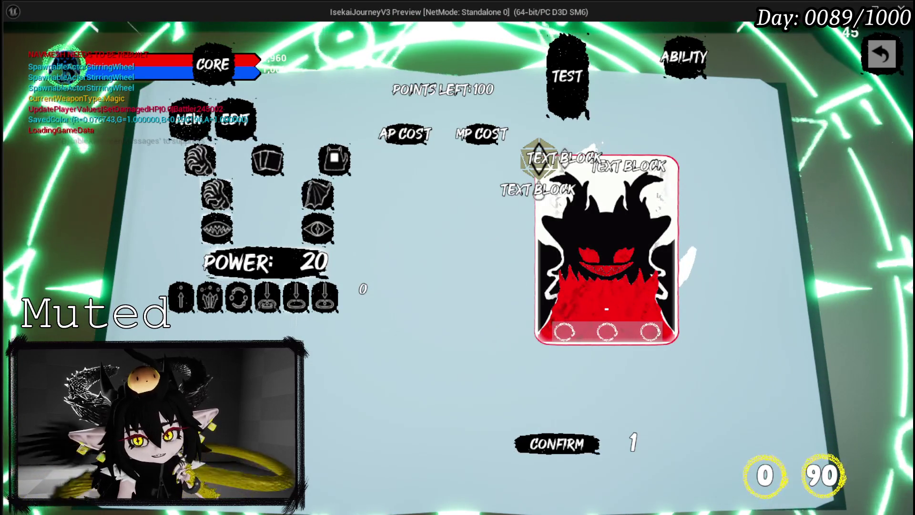
key("Escape")
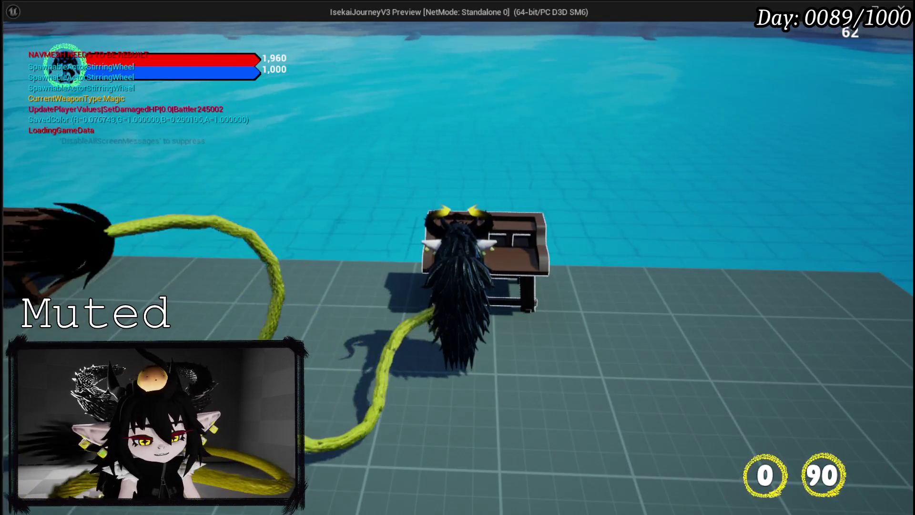
Step: Stop the game preview with Escape and save, returning to the L_DungeonCreationTest level
key("Escape")
key("ctrl+s")
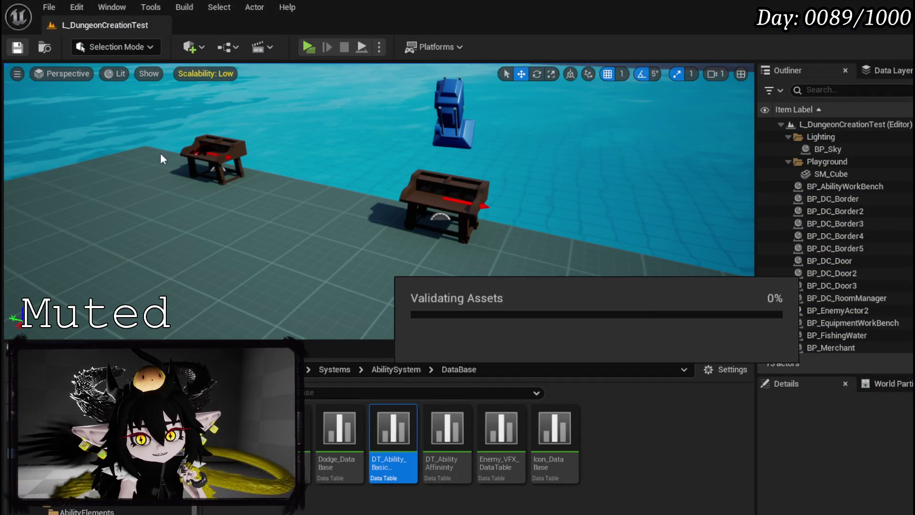